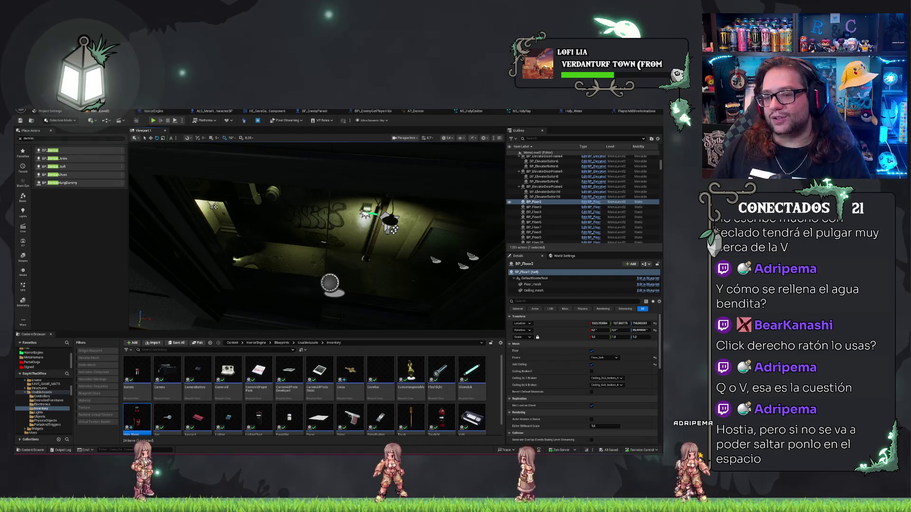
Frame and select the alley ground Ground_11, then start Play In Editor
{"action": "key", "text": "f"}
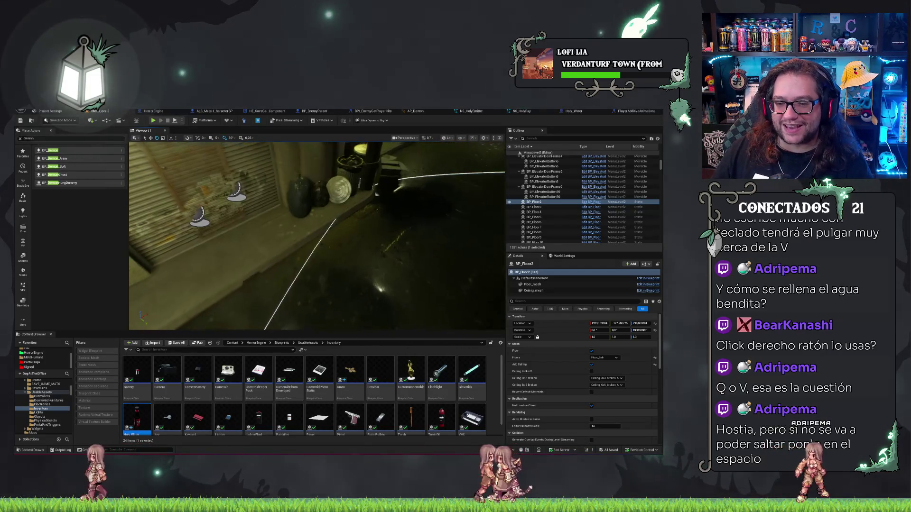
{"action": "right_click", "coordinate": [363, 273]}
{"action": "left_click", "coordinate": [397, 235]}
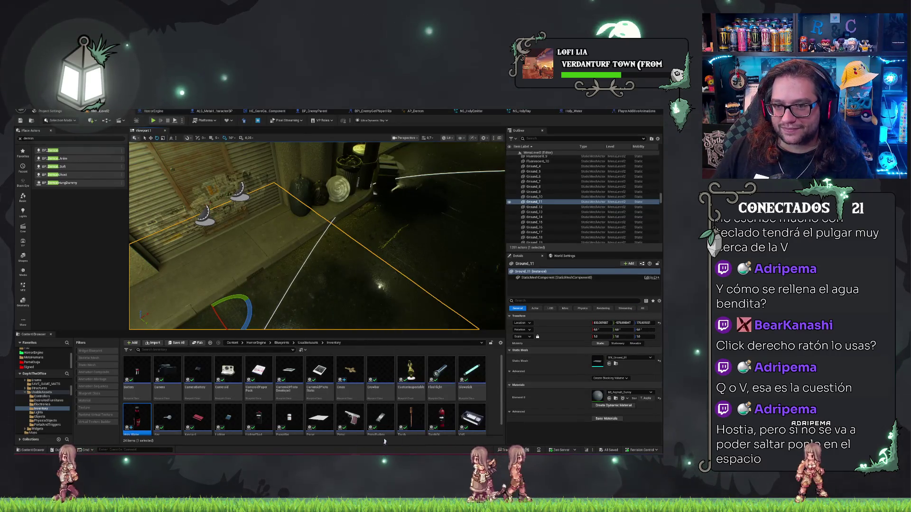
{"action": "key", "text": "alt+p"}
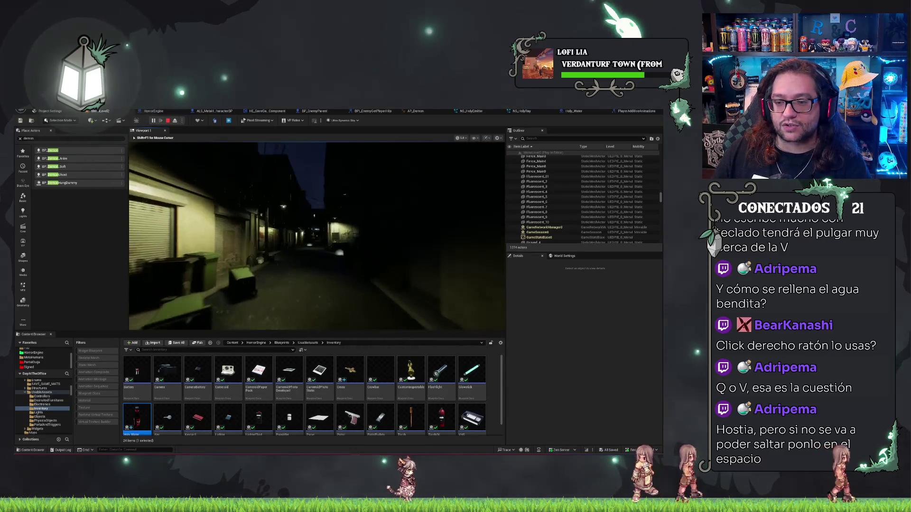
Turn the player's view toward the lit alley, then stop the play session
{"action": "key", "text": "f"}
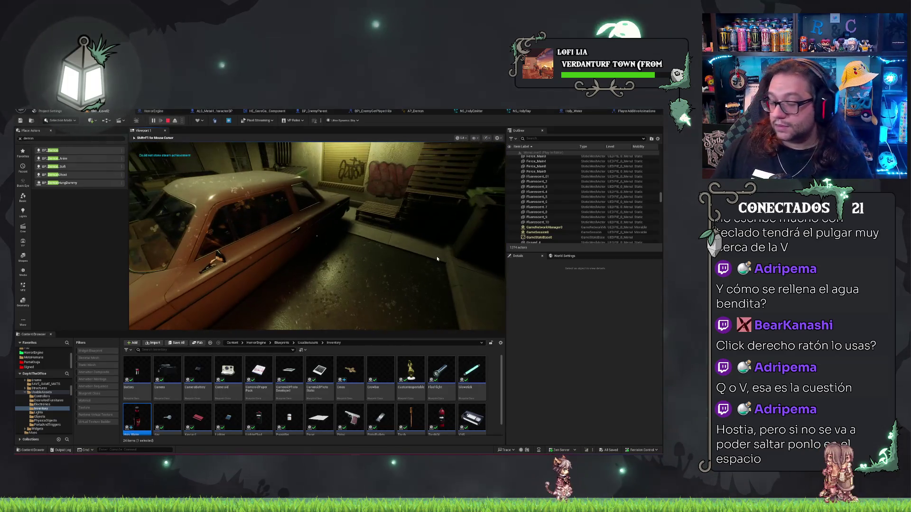
{"action": "key", "text": "Escape"}
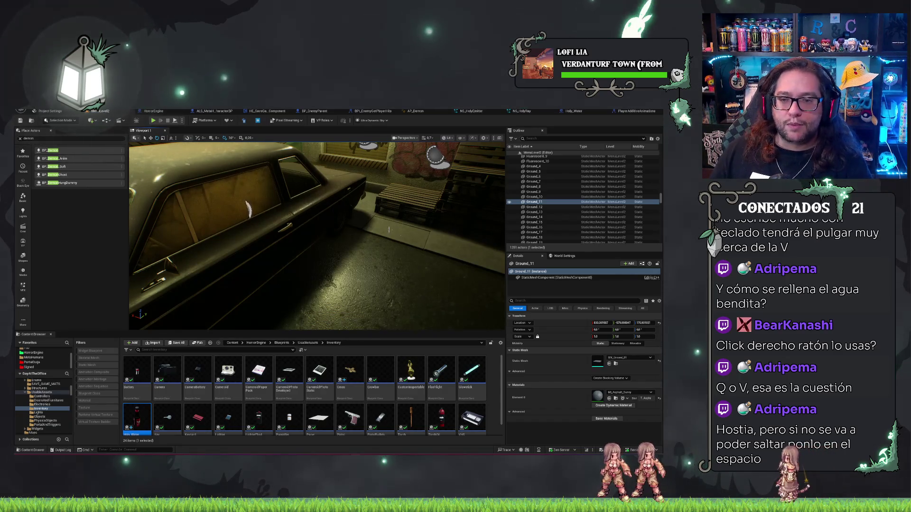
Fly the view to the alley dumpster and show the HorrorEngine folder's assets
{"action": "key", "text": "w"}
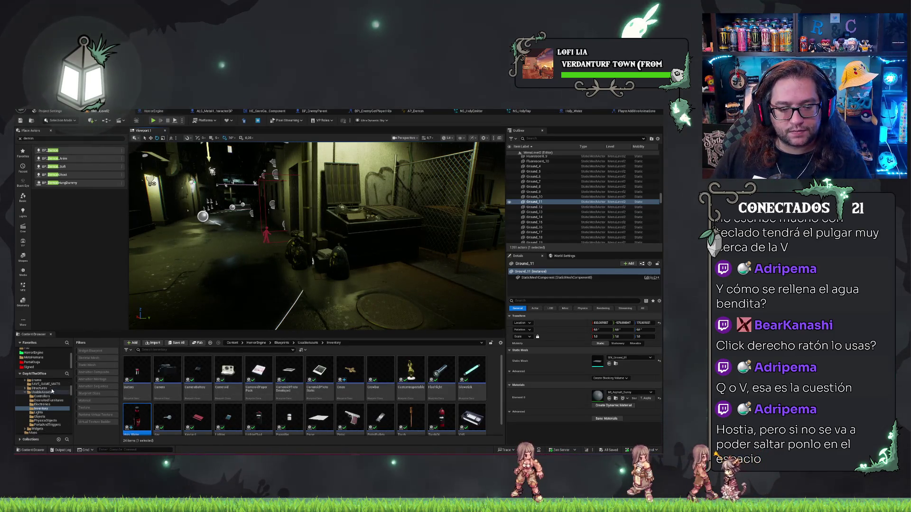
{"action": "left_click", "coordinate": [34, 353]}
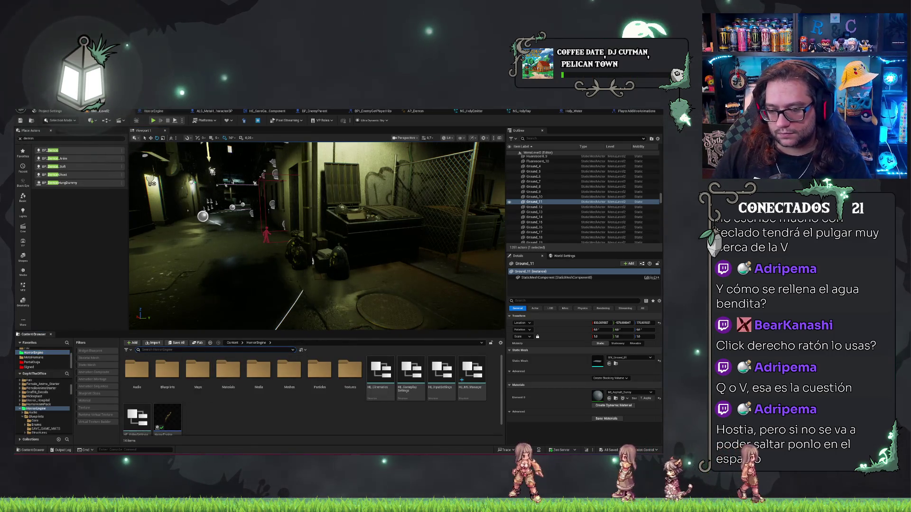
Open HE_InputSettings and expand the Reload, Glowstick, Crowbar and QuickLoad binding rows
{"action": "double_click", "coordinate": [446, 378]}
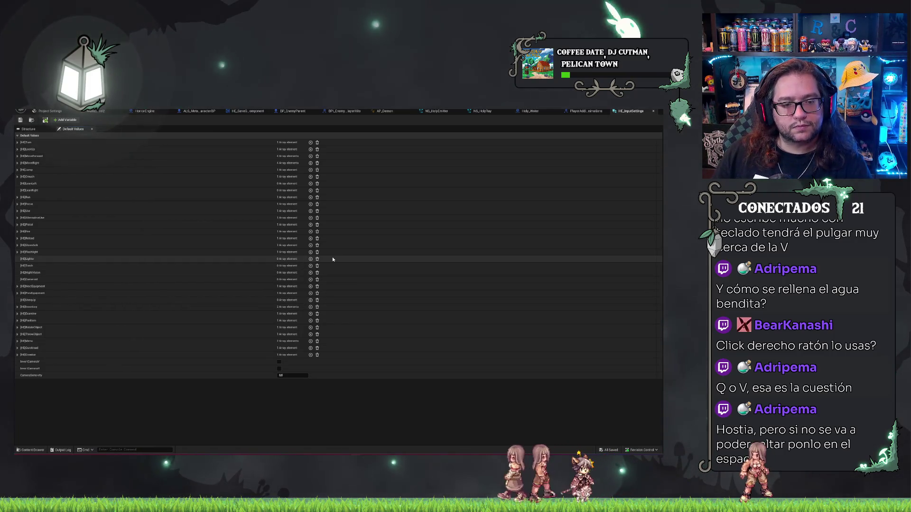
{"action": "left_click", "coordinate": [17, 239]}
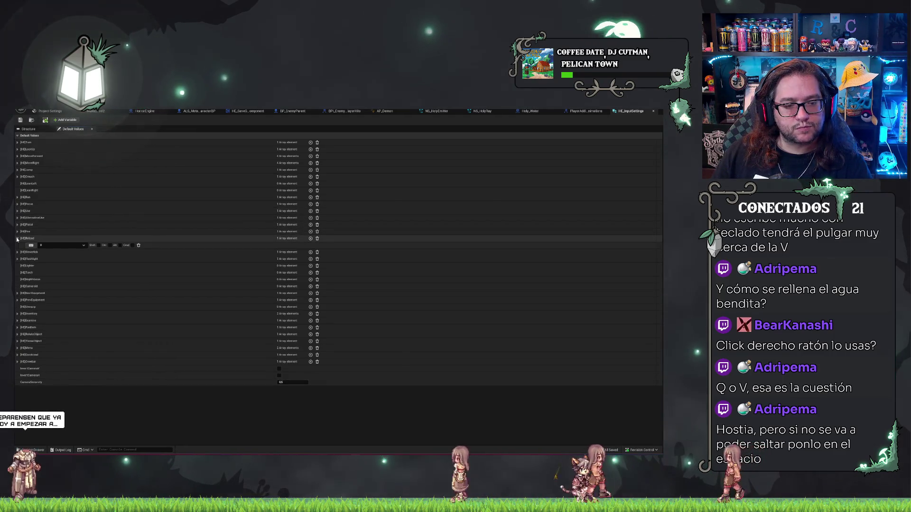
{"action": "left_click", "coordinate": [17, 252]}
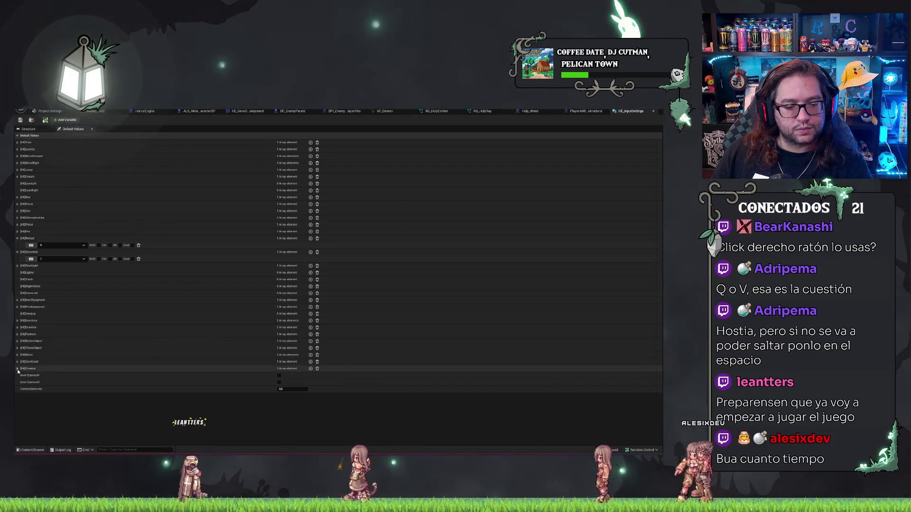
{"action": "left_click", "coordinate": [17, 369]}
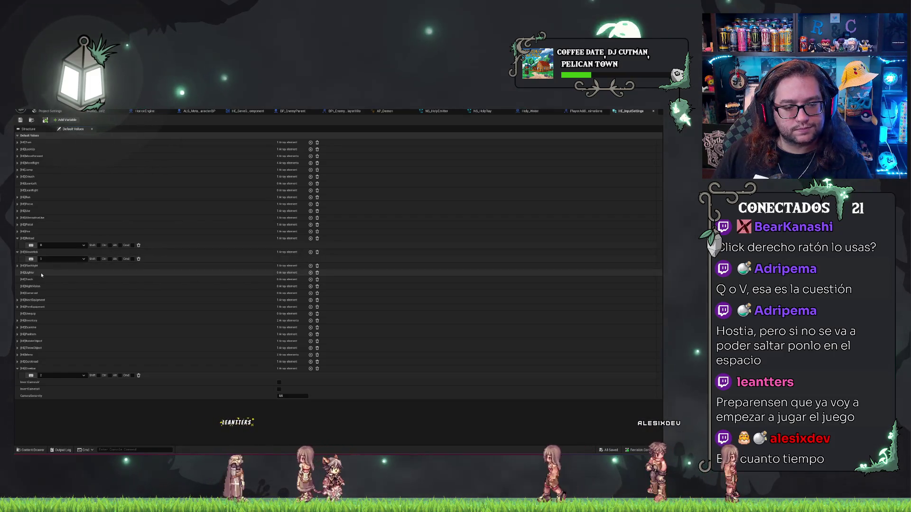
{"action": "left_click", "coordinate": [17, 362]}
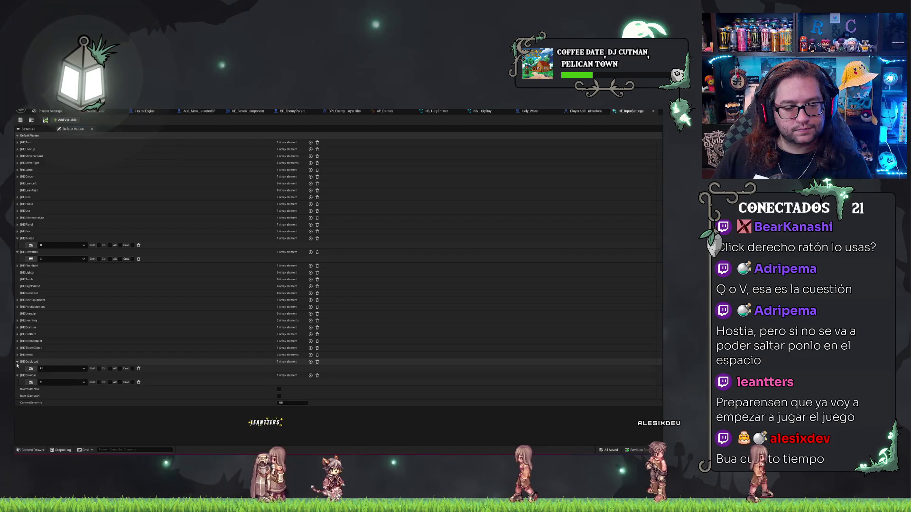
{"action": "left_click", "coordinate": [18, 362]}
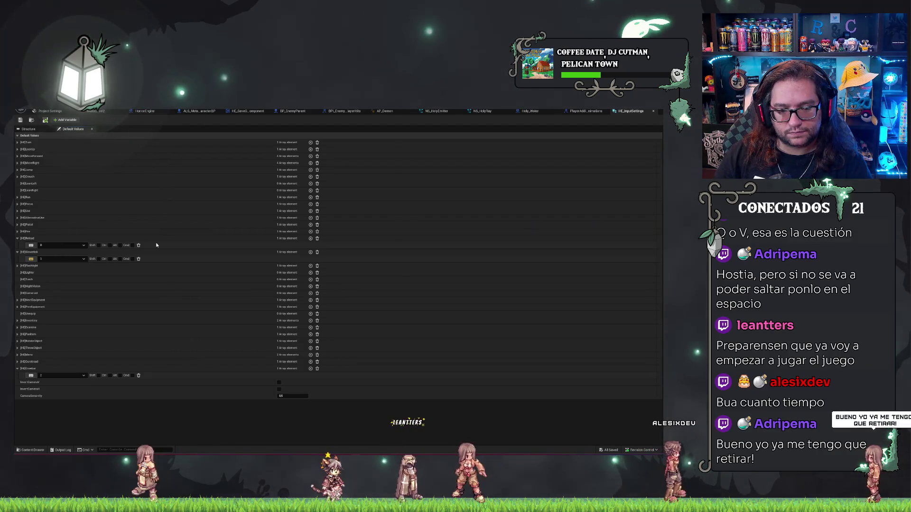
Bind SlowWalk to Left Mouse Button, clear its bindings, and view the variable structure
{"action": "left_click", "coordinate": [31, 259]}
{"action": "left_click", "coordinate": [40, 266]}
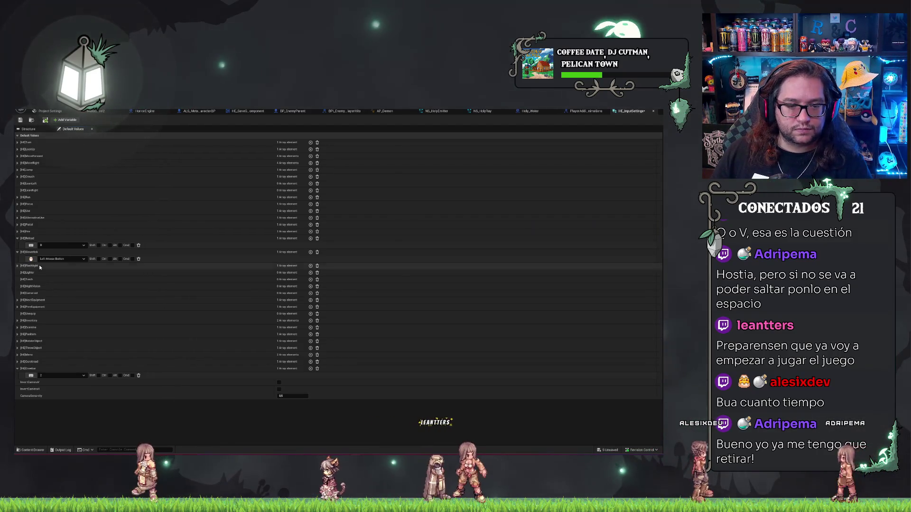
{"action": "left_click", "coordinate": [317, 253]}
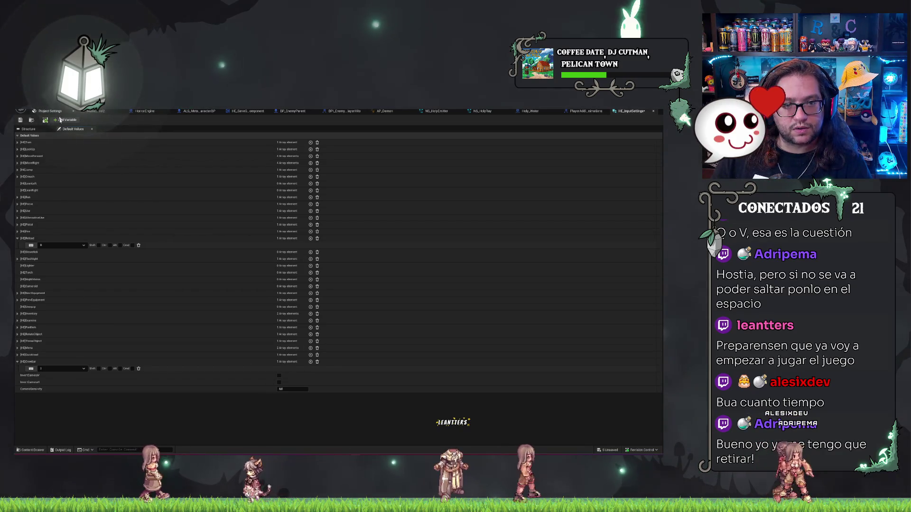
{"action": "left_click", "coordinate": [29, 128]}
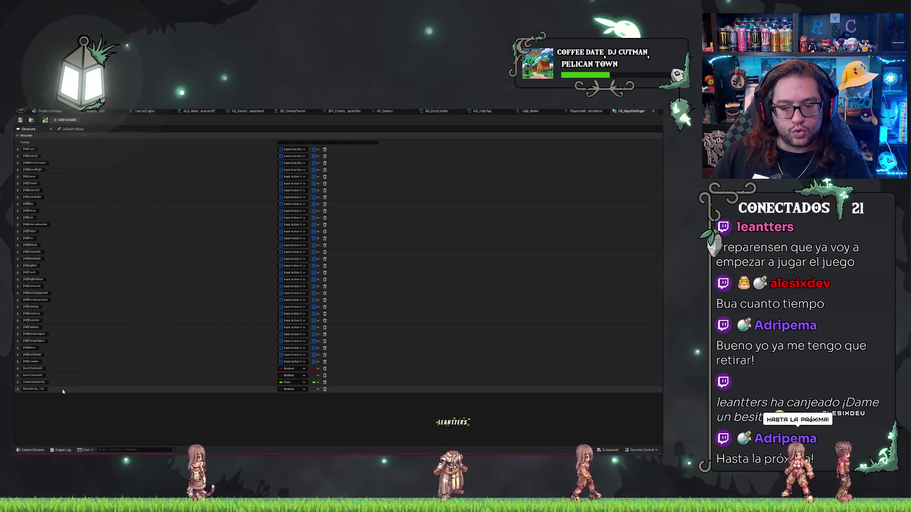
{"action": "right_click", "coordinate": [250, 364]}
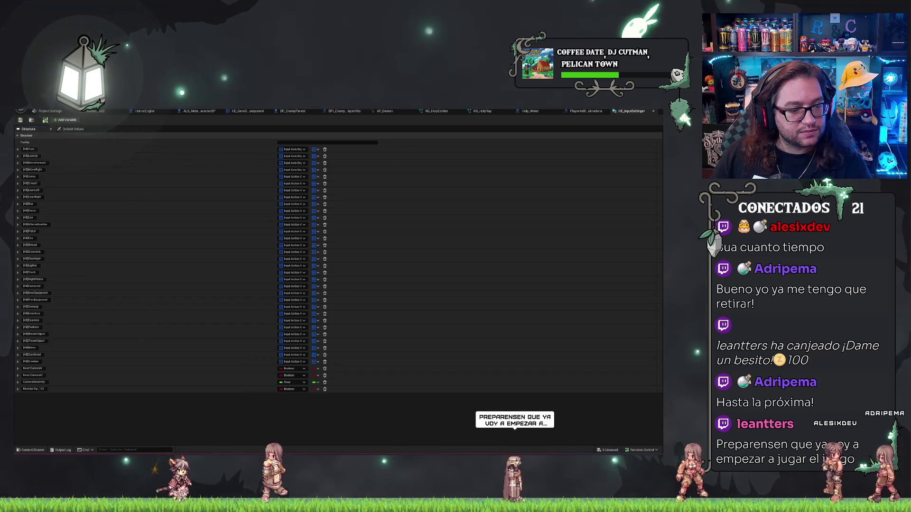
{"action": "key", "text": "Escape"}
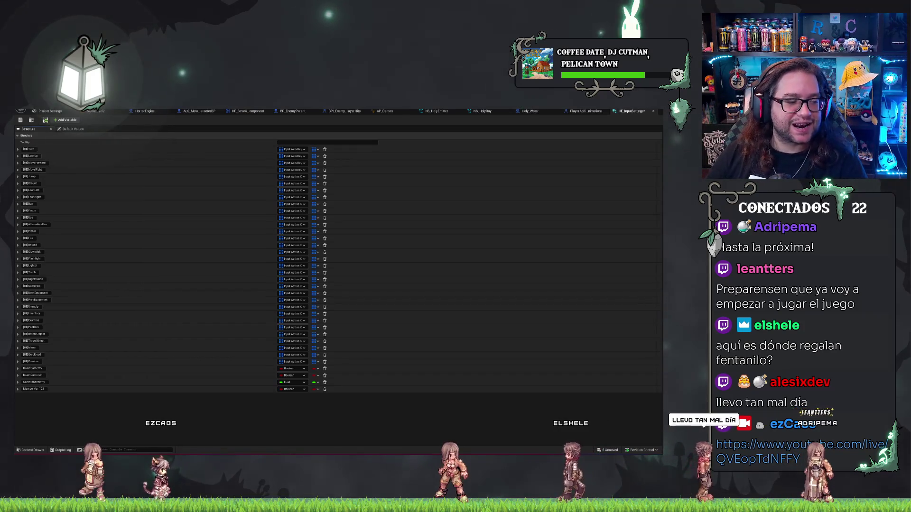
Return to MenuLevel2 and fly the viewport close to the bottle on the wooden table
{"action": "left_click", "coordinate": [96, 111]}
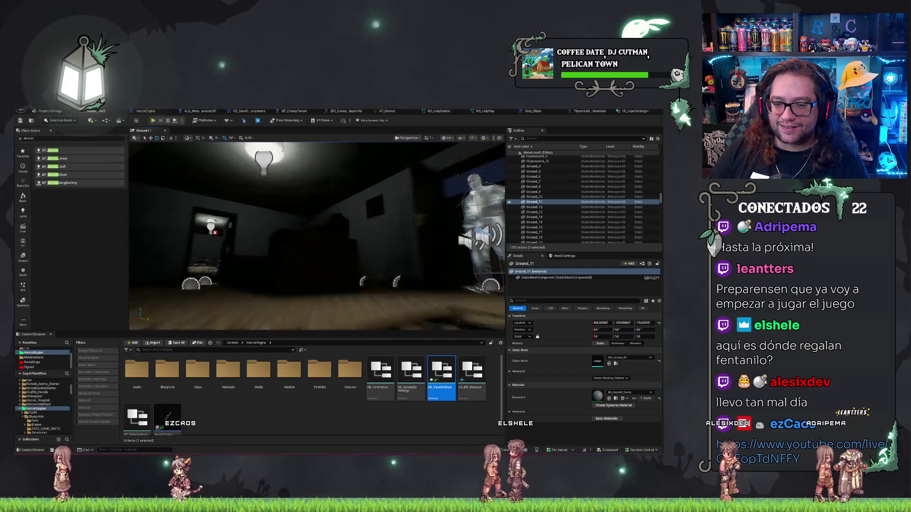
{"action": "scroll", "coordinate": [317, 237], "scroll_direction": "down", "scroll_amount": 3}
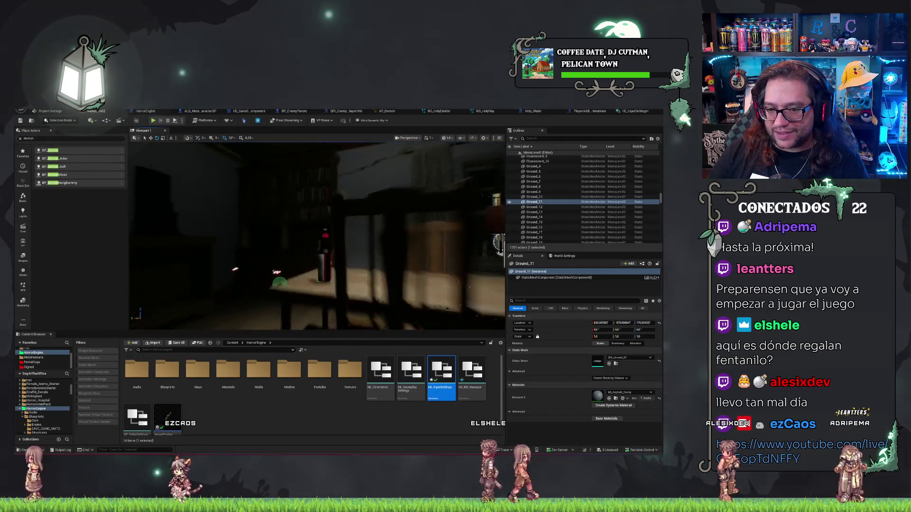
{"action": "key", "text": "w"}
{"action": "key", "text": "w"}
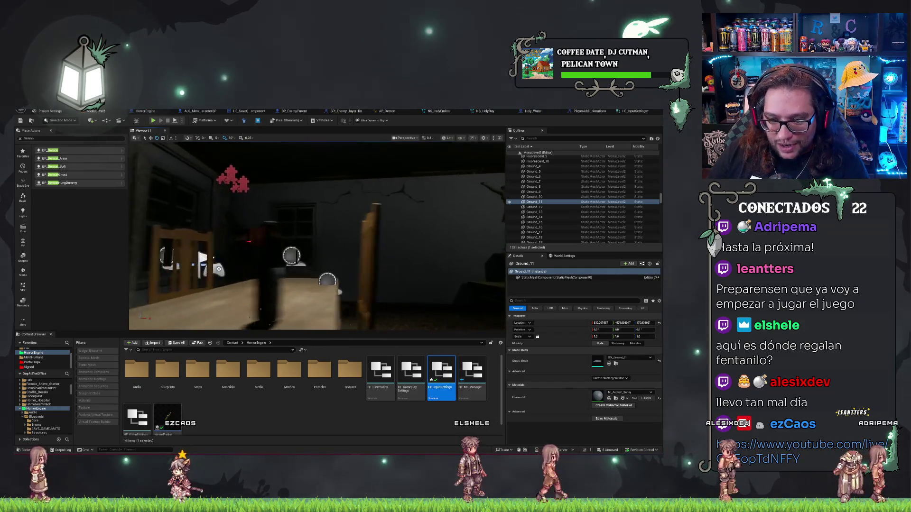
{"action": "key", "text": "w"}
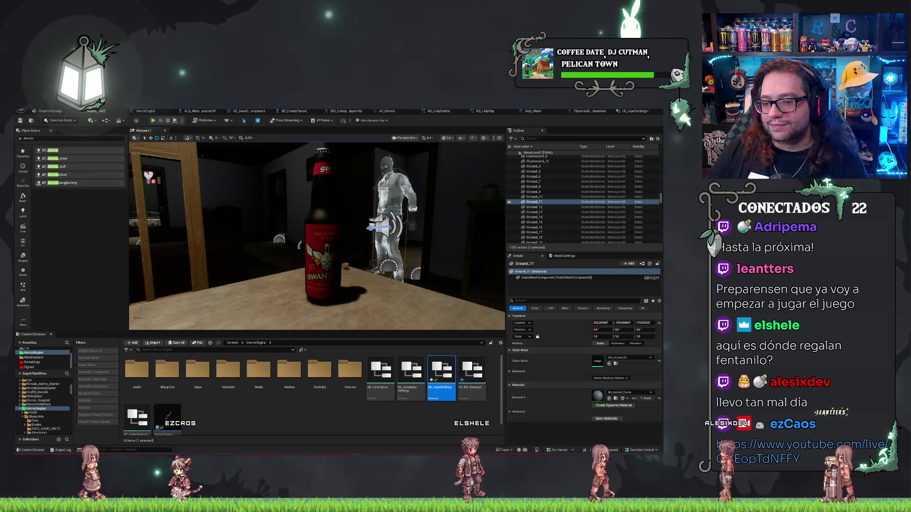
{"action": "key", "text": "s"}
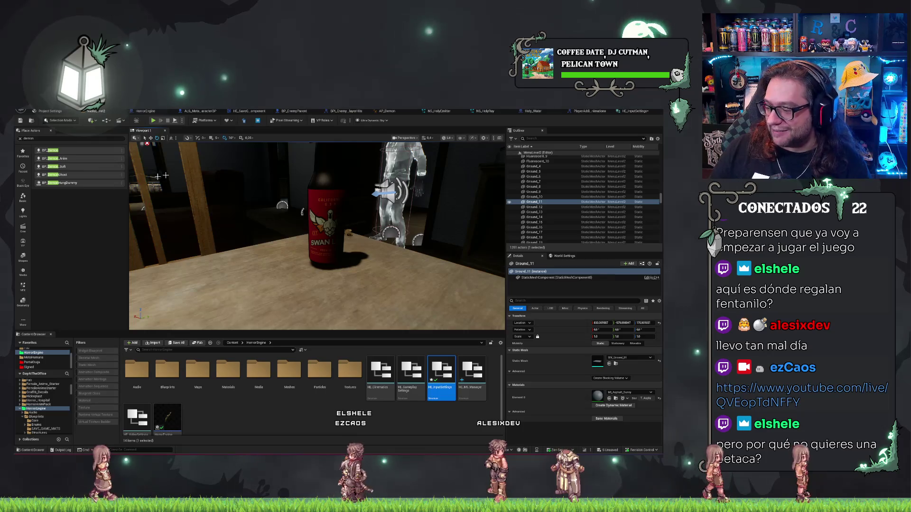
{"action": "mouse_move", "coordinate": [160, 158]}
{"action": "left_mouse_down"}
{"action": "mouse_move", "coordinate": [154, 179]}
{"action": "mouse_move", "coordinate": [195, 175]}
{"action": "left_mouse_up"}
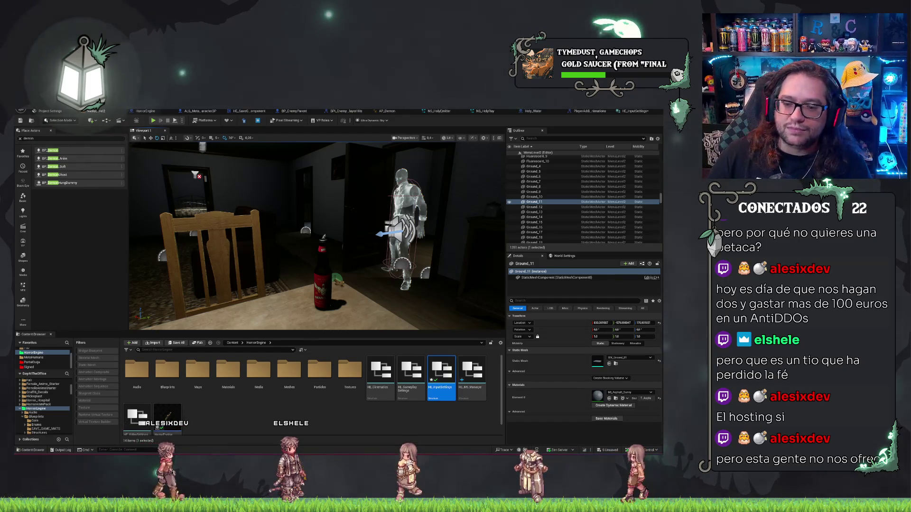
{"action": "scroll", "coordinate": [317, 235], "scroll_direction": "up", "scroll_amount": 3}
{"action": "key", "text": "f"}
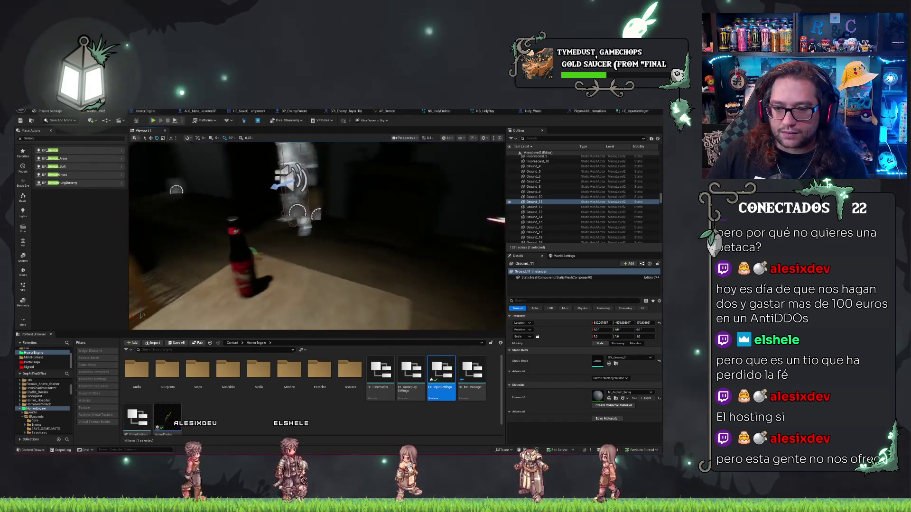